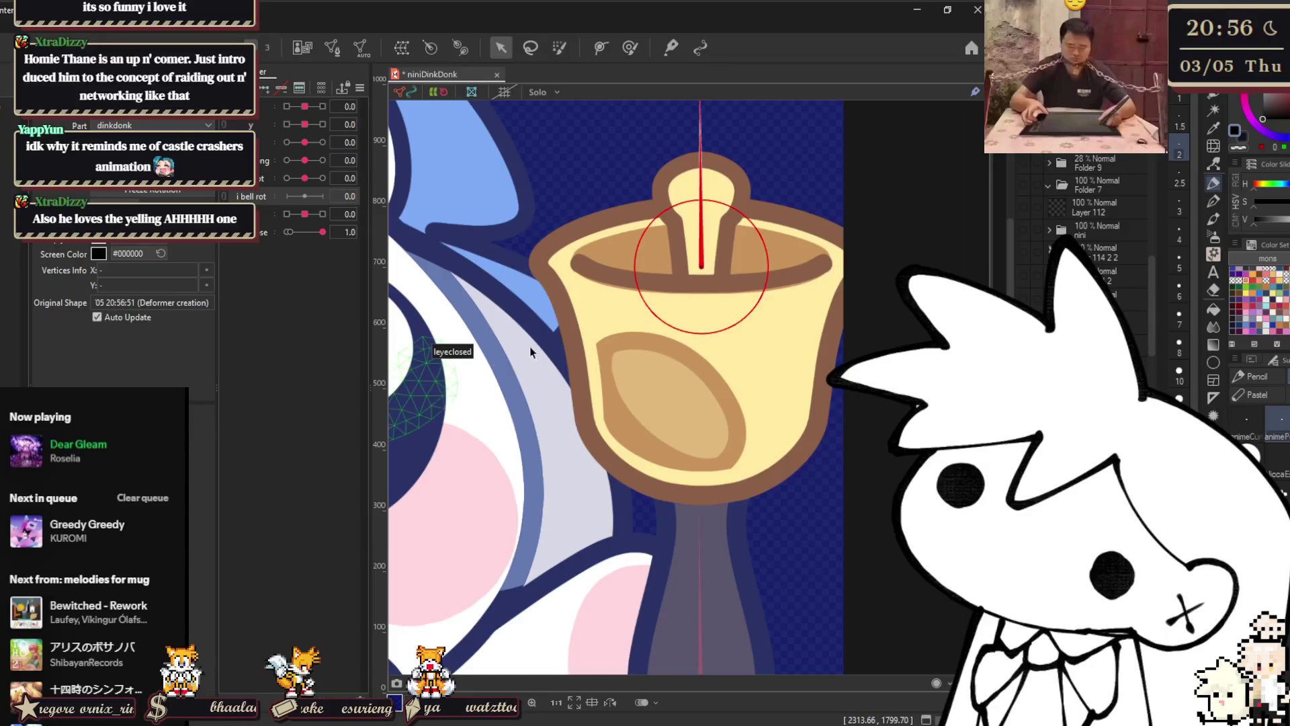
# - Add three keys to the bell rotation parameter and swing the bell about -29.6° at -1
pyautogui.moveTo(696, 255); pyautogui.dragTo(701, 377)
pyautogui.hotkey('ctrl', 'z')
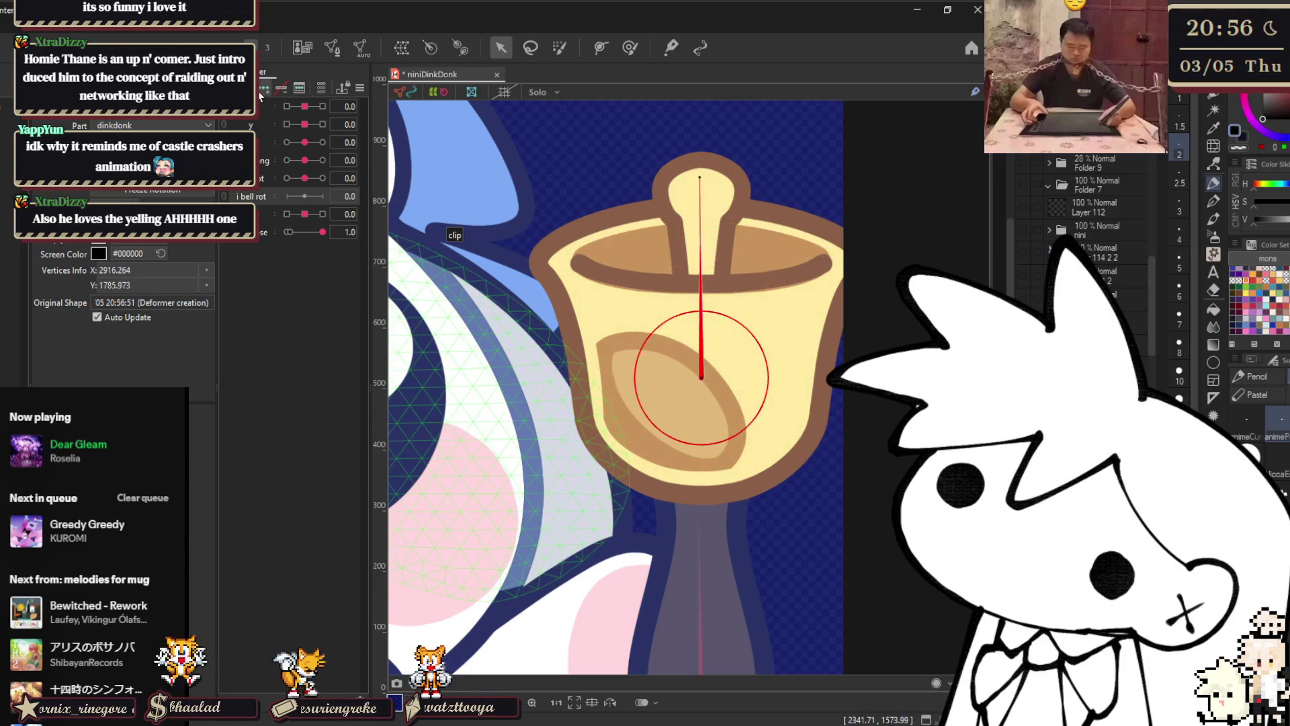
pyautogui.moveTo(305, 196); pyautogui.dragTo(286, 195)
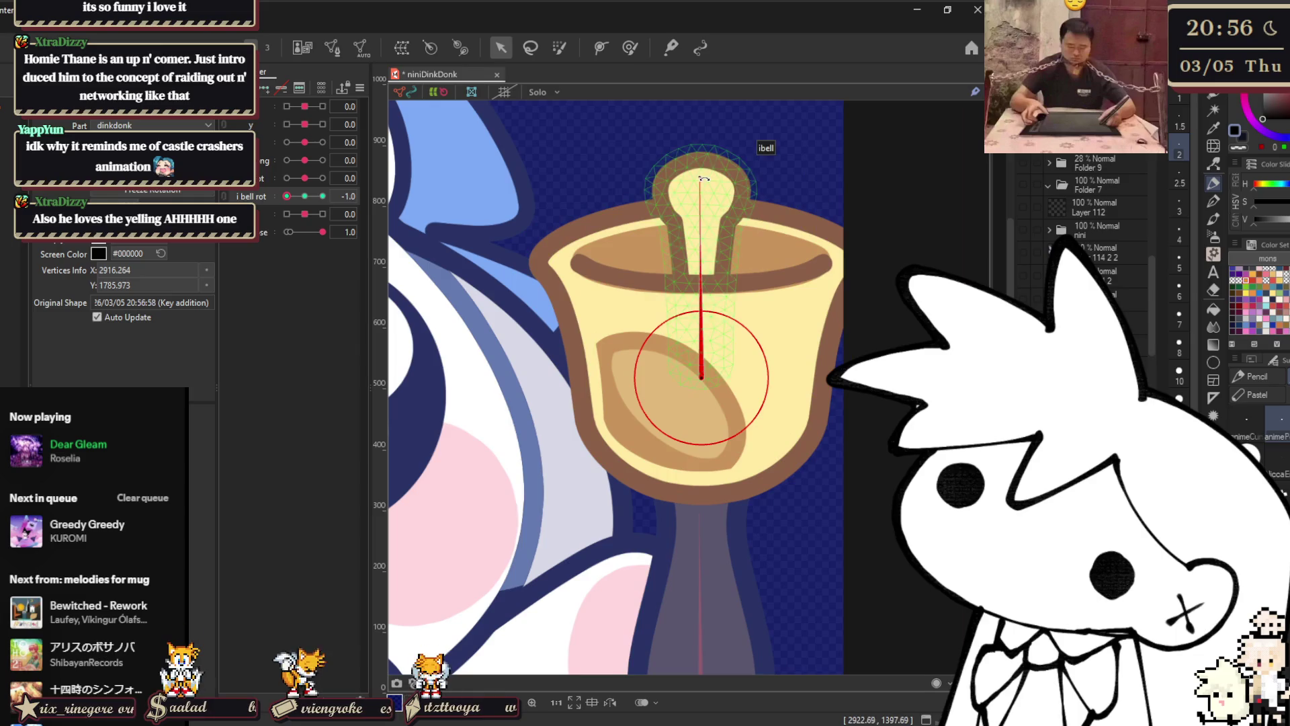
pyautogui.moveTo(701, 178); pyautogui.dragTo(594, 209)
# - Swing the bell about 28.8° at the 1 key, then return the slider upright at 0
pyautogui.click(323, 195)
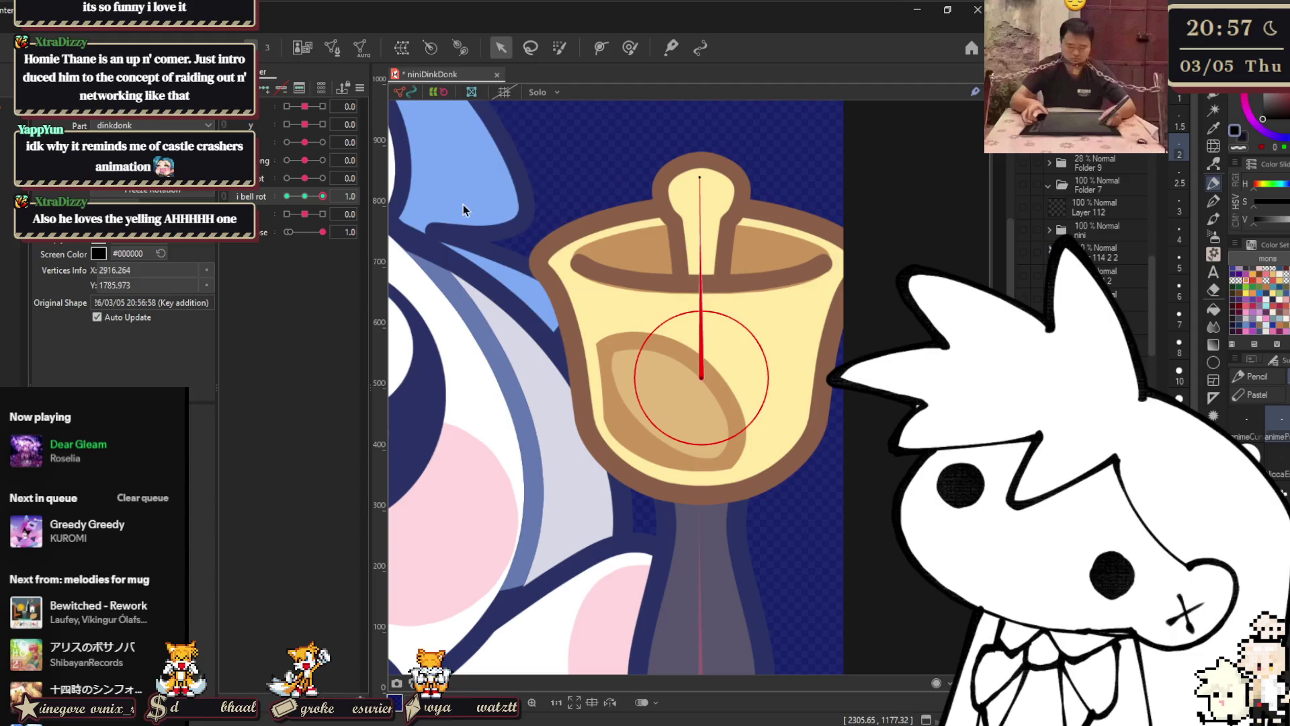
pyautogui.moveTo(704, 194)
pyautogui.mouseDown()
pyautogui.moveTo(705, 179)
pyautogui.moveTo(836, 210)
pyautogui.mouseUp()
pyautogui.moveTo(320, 198)
pyautogui.mouseDown()
pyautogui.moveTo(260, 200)
pyautogui.moveTo(321, 198)
pyautogui.moveTo(306, 214)
pyautogui.mouseUp()
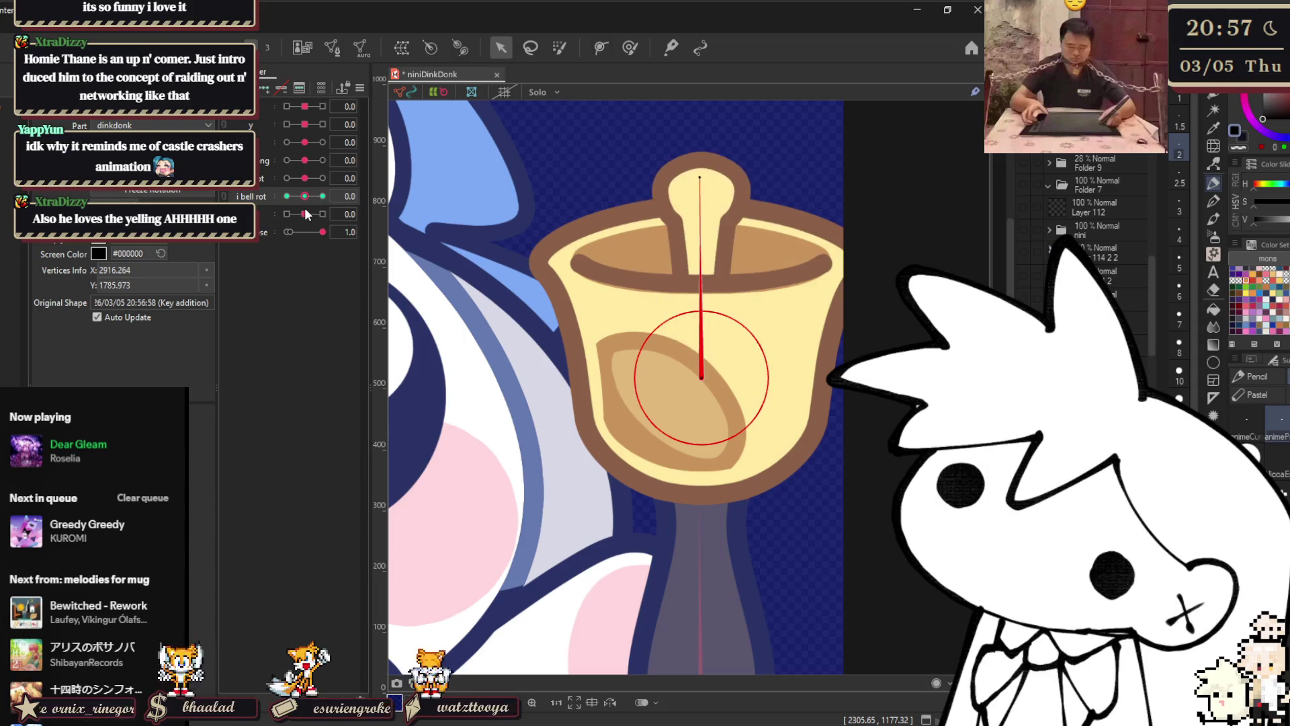
pyautogui.click(360, 89)
# - Select the headcolor mesh and drag the eye parameter to 0 so both eyes close
pyautogui.click(461, 113)
pyautogui.scroll(-8, 720, 300)
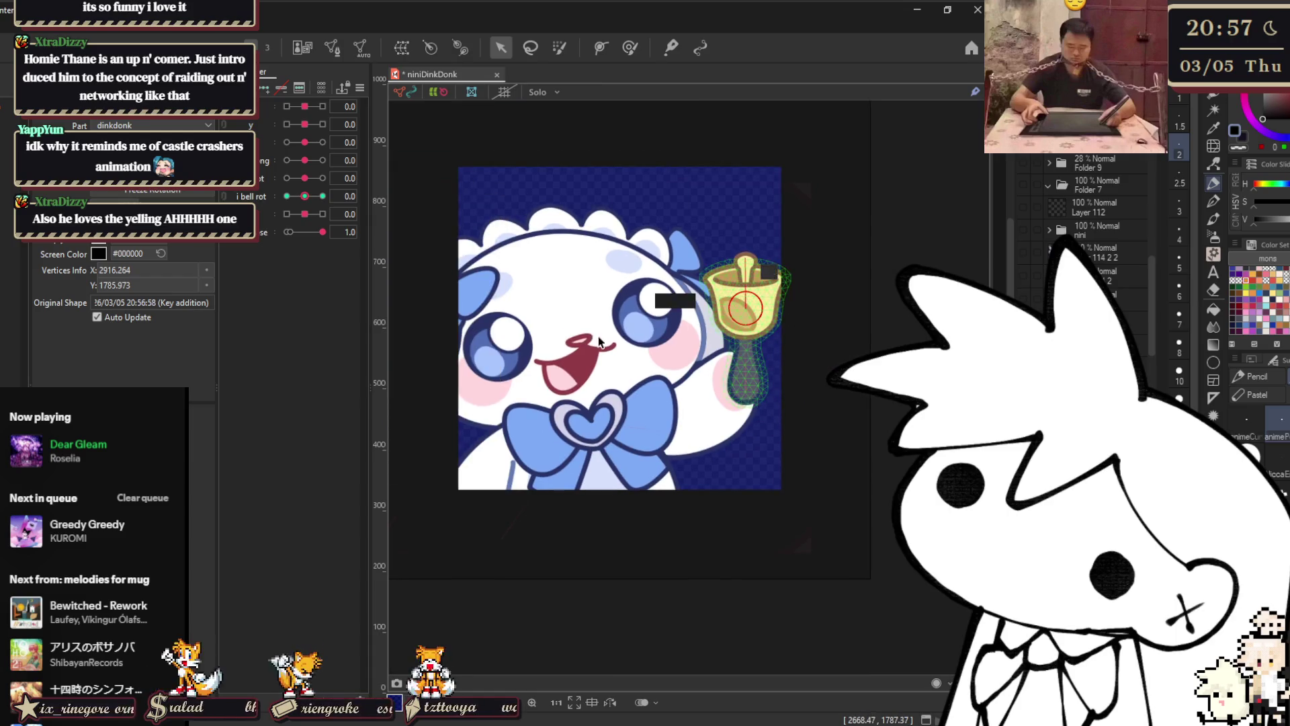
pyautogui.scroll(3, 616, 339)
pyautogui.moveTo(616, 339); pyautogui.dragTo(622, 341)
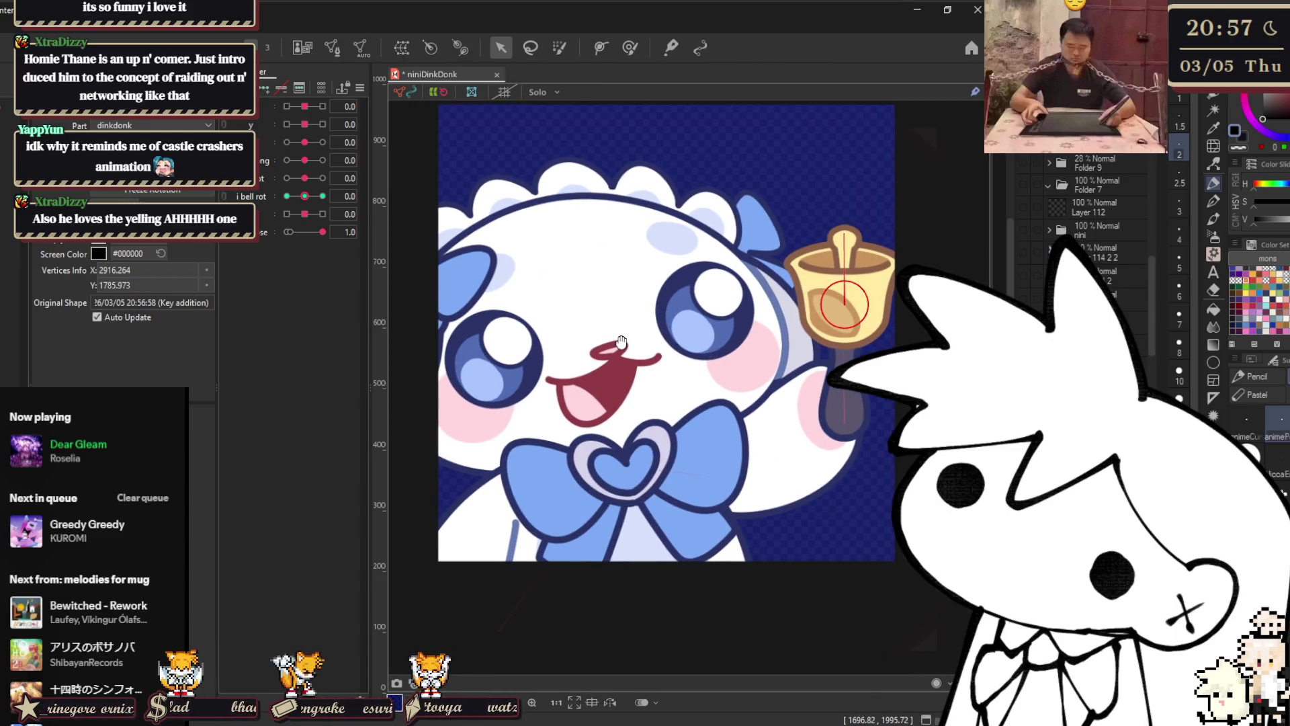
pyautogui.click(668, 311)
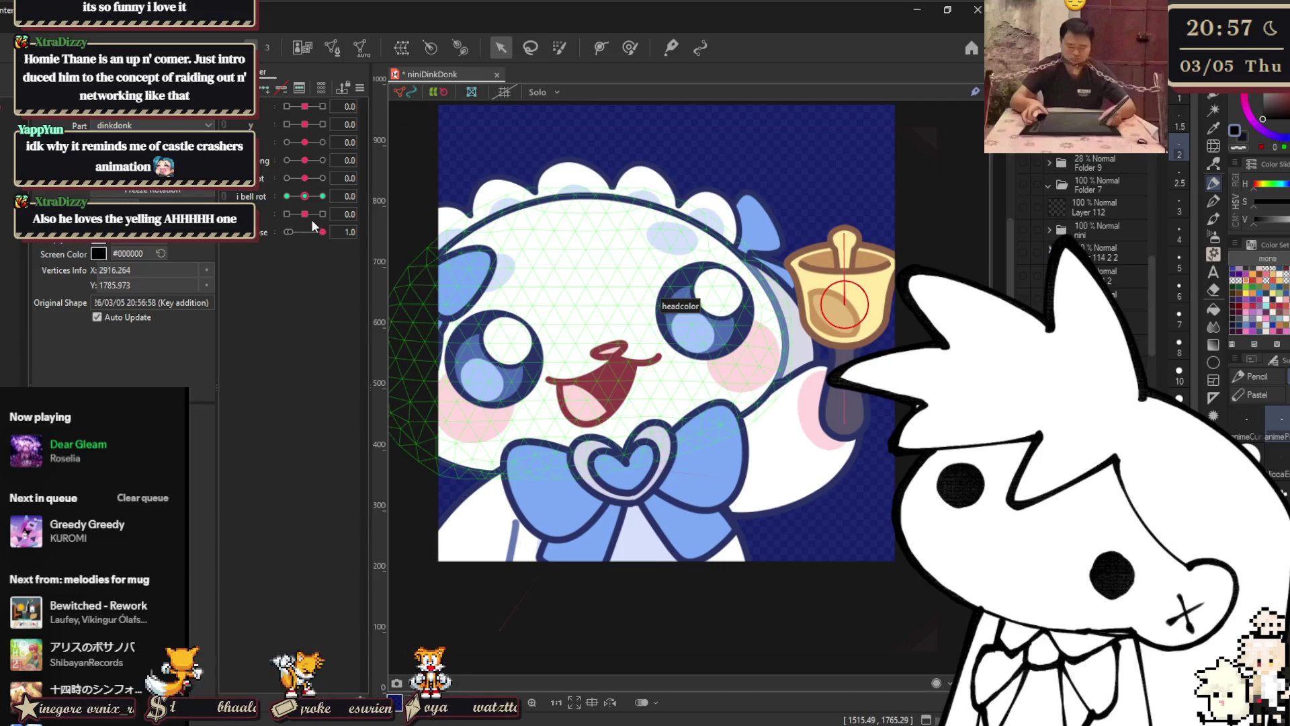
pyautogui.moveTo(323, 232); pyautogui.dragTo(289, 232)
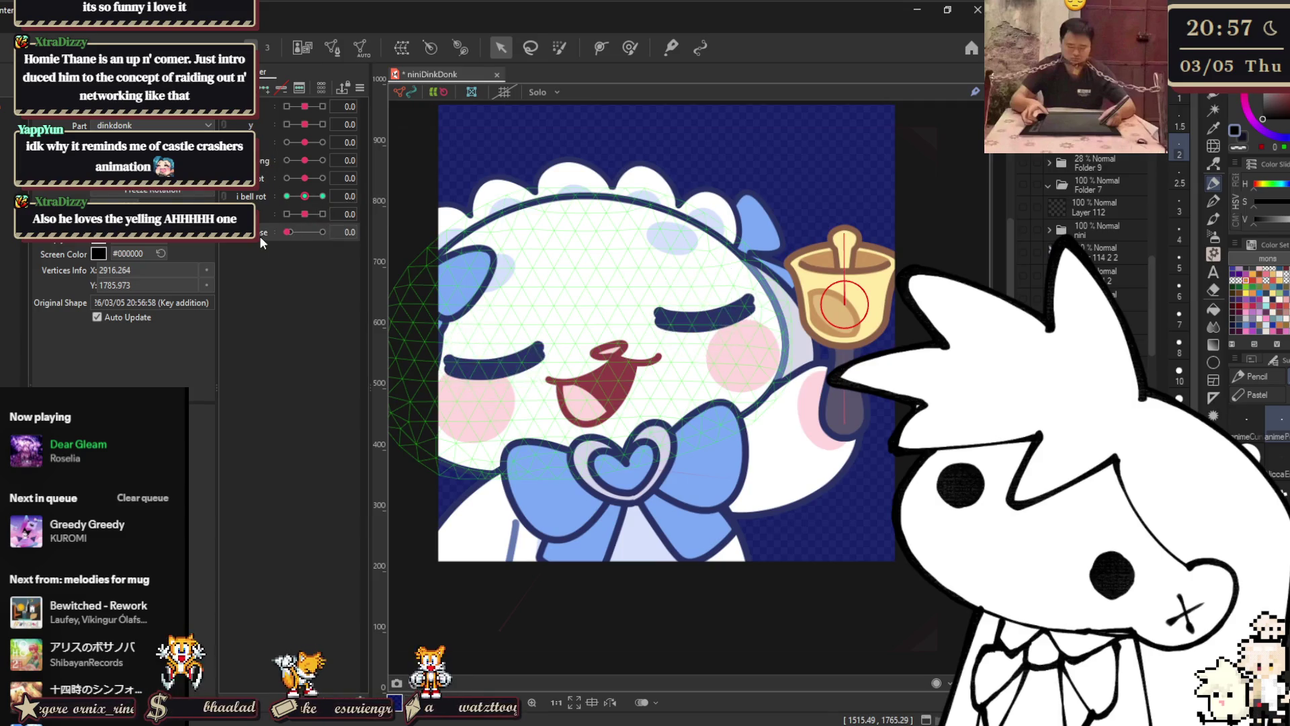
pyautogui.click(670, 243)
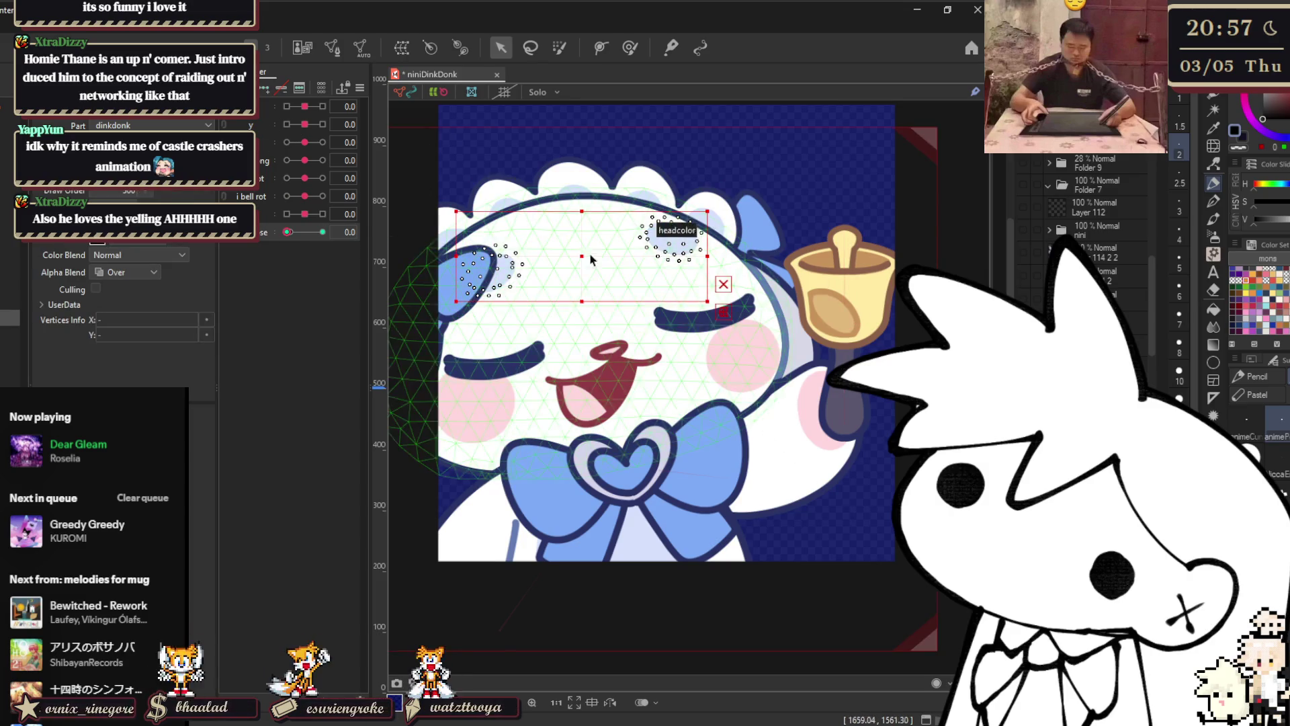
# - Drag both eyebrows down toward the shut eyes to form the closed-eye key
pyautogui.moveTo(588, 253); pyautogui.dragTo(588, 280)
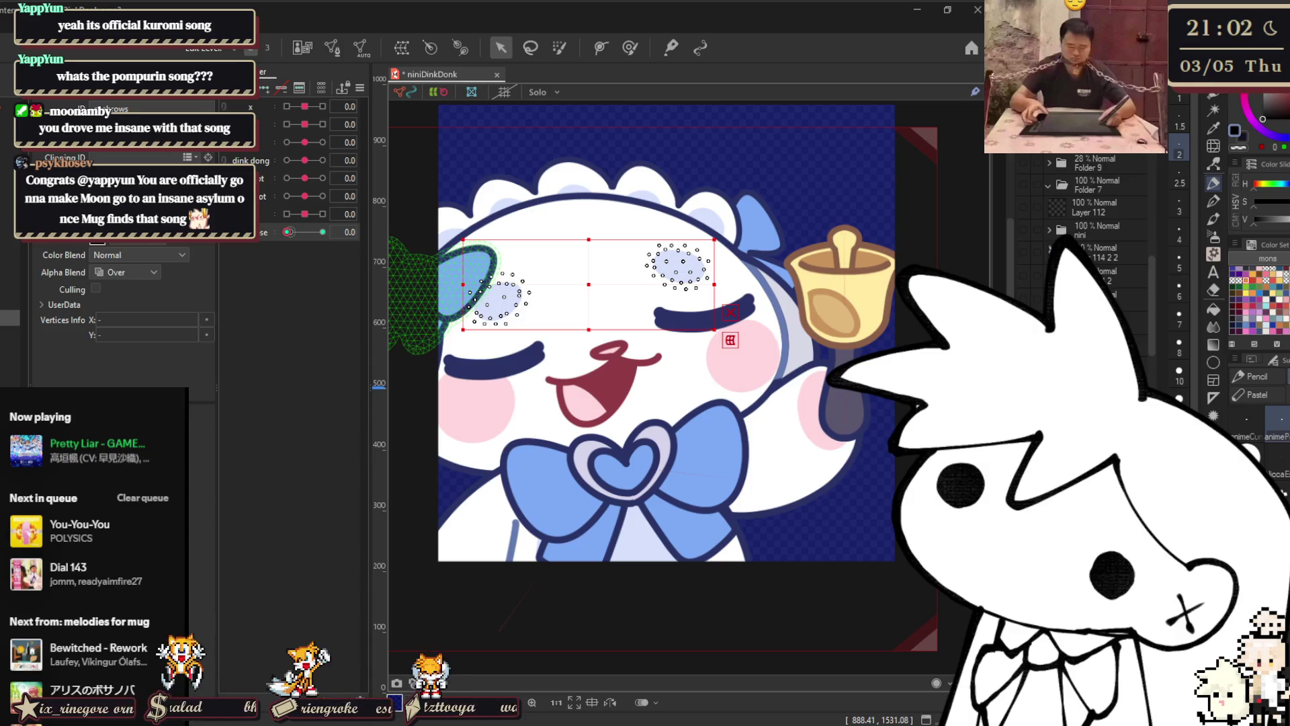
# - Drag the eye parameter back to 1.0 so the eyes reopen
pyautogui.moveTo(288, 232); pyautogui.dragTo(323, 232)
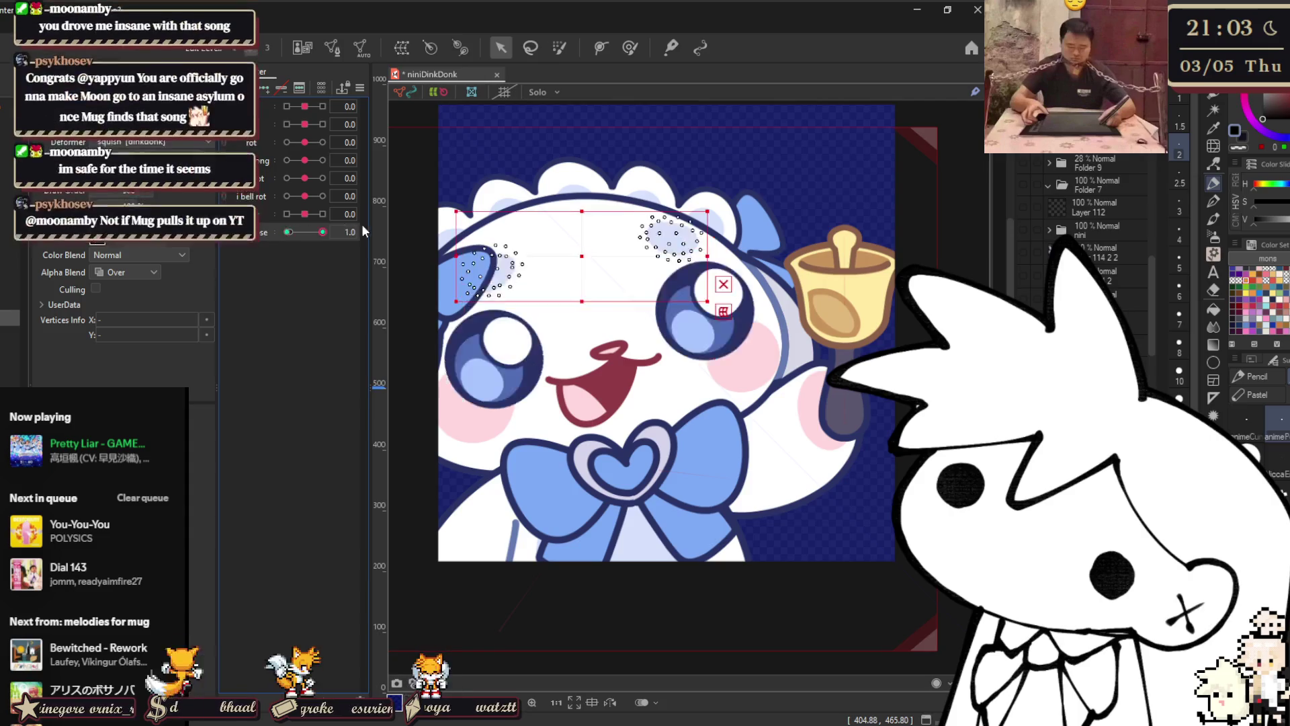
# - Test the bell swing sliders, create a new parameter, and select the mouth mesh
pyautogui.moveTo(317, 220)
pyautogui.mouseDown()
pyautogui.moveTo(299, 202)
pyautogui.moveTo(311, 200)
pyautogui.moveTo(300, 160)
pyautogui.mouseUp()
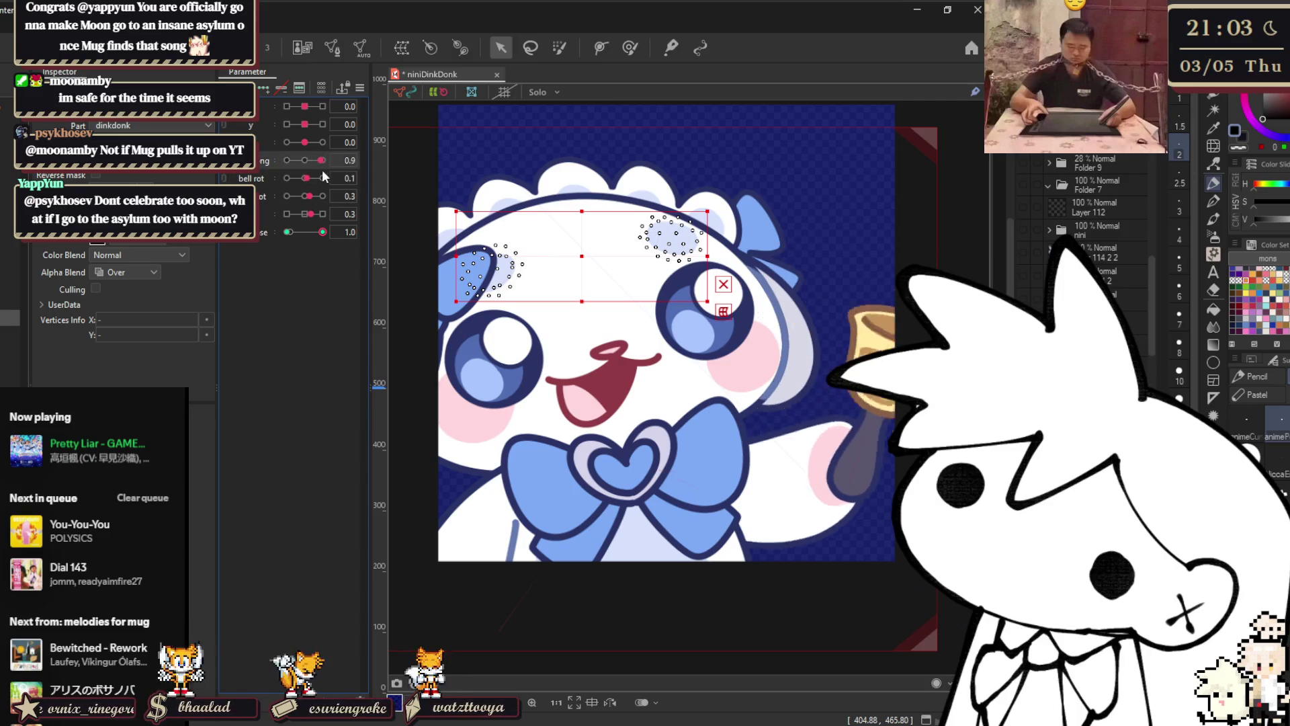
pyautogui.rightClick(265, 155)
pyautogui.click(270, 174)
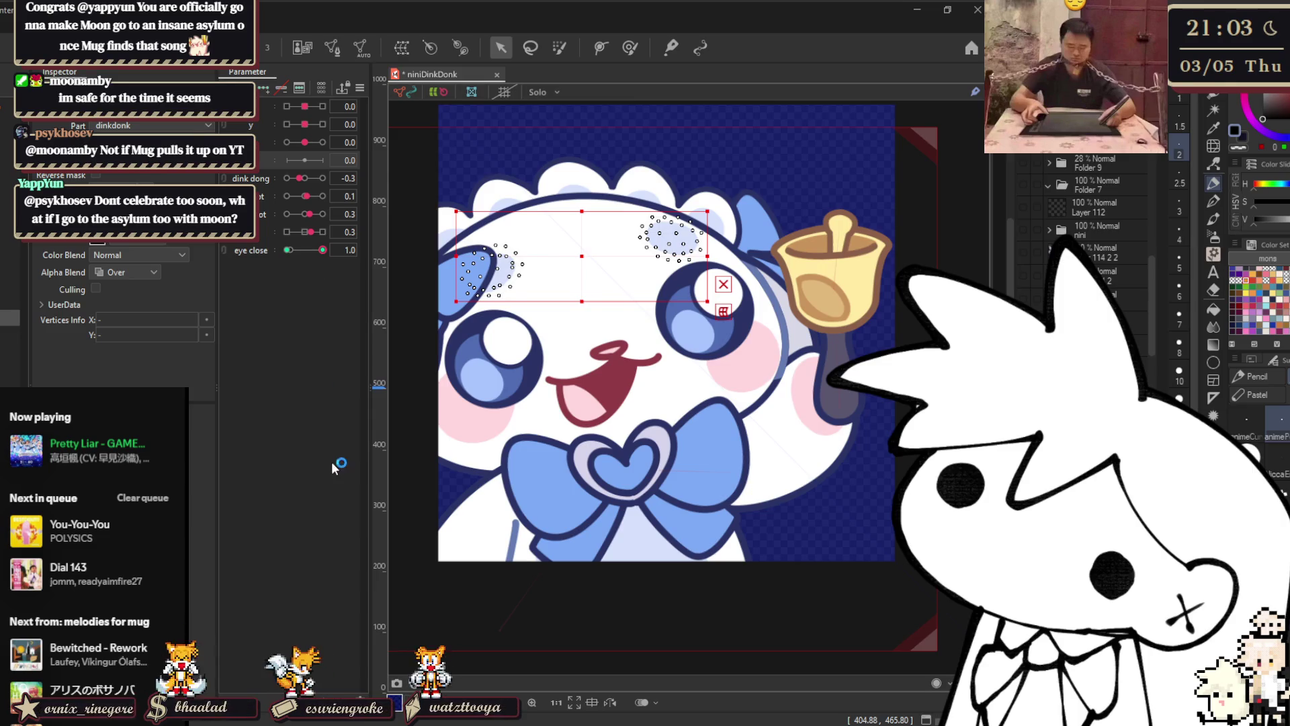
pyautogui.click(601, 383)
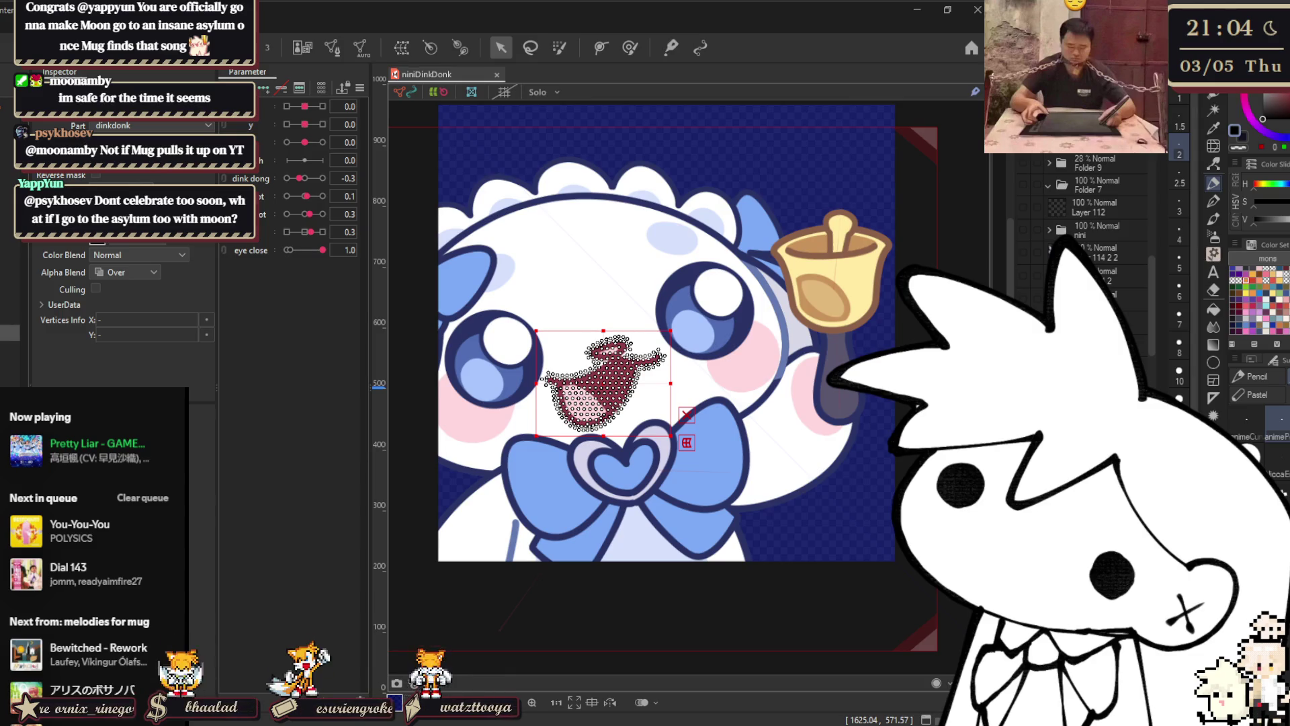
# - Alt+Tab away from Cubism Editor to the window playing the Pompompurin video
pyautogui.hotkey('alt', 'Tab')
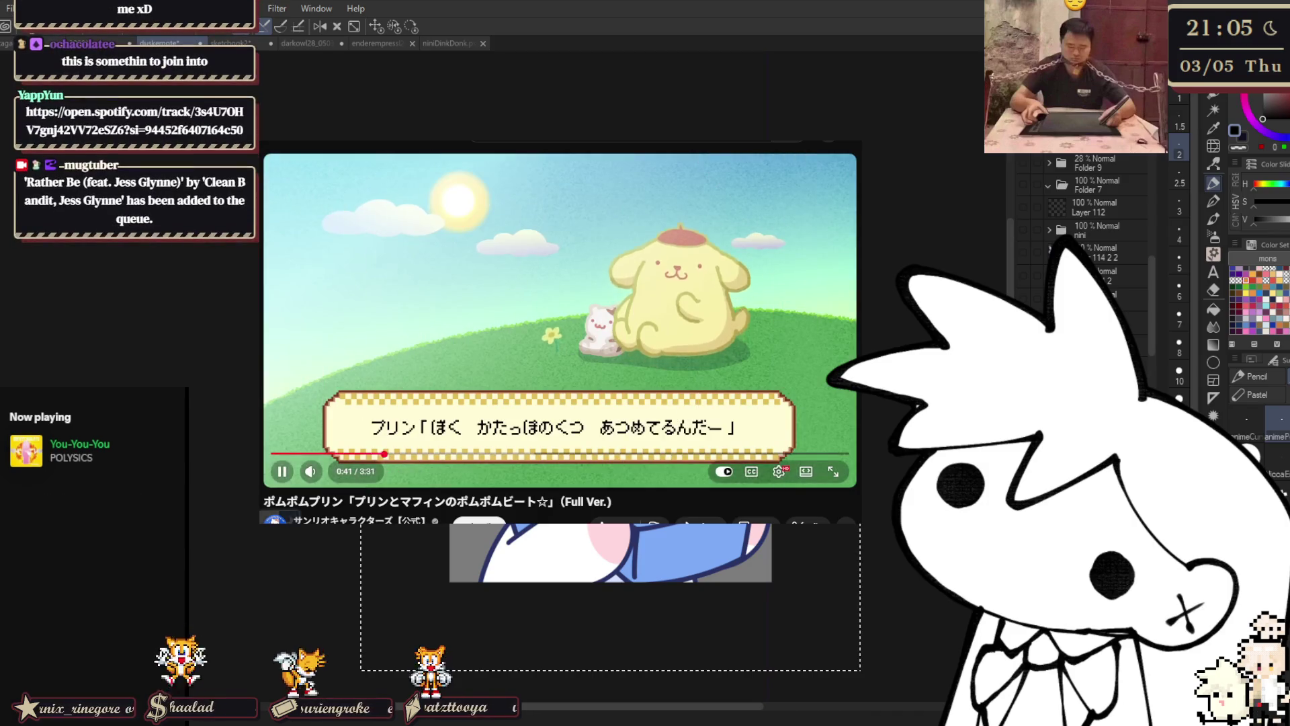
pyautogui.click(751, 471)
pyautogui.click(751, 471)
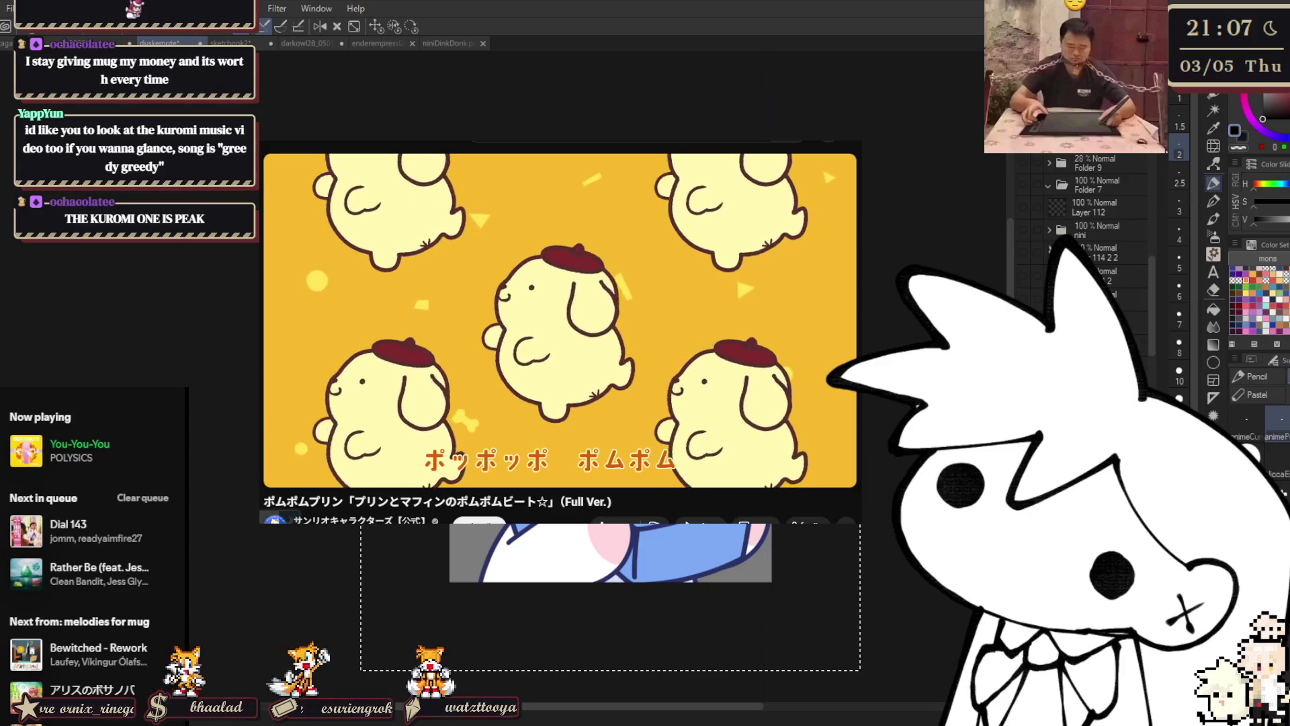
# - Type 'greedy greedy greedy' into YouTube search, then shrink the Pompompurin video into the miniplayer
pyautogui.click(609, 133)
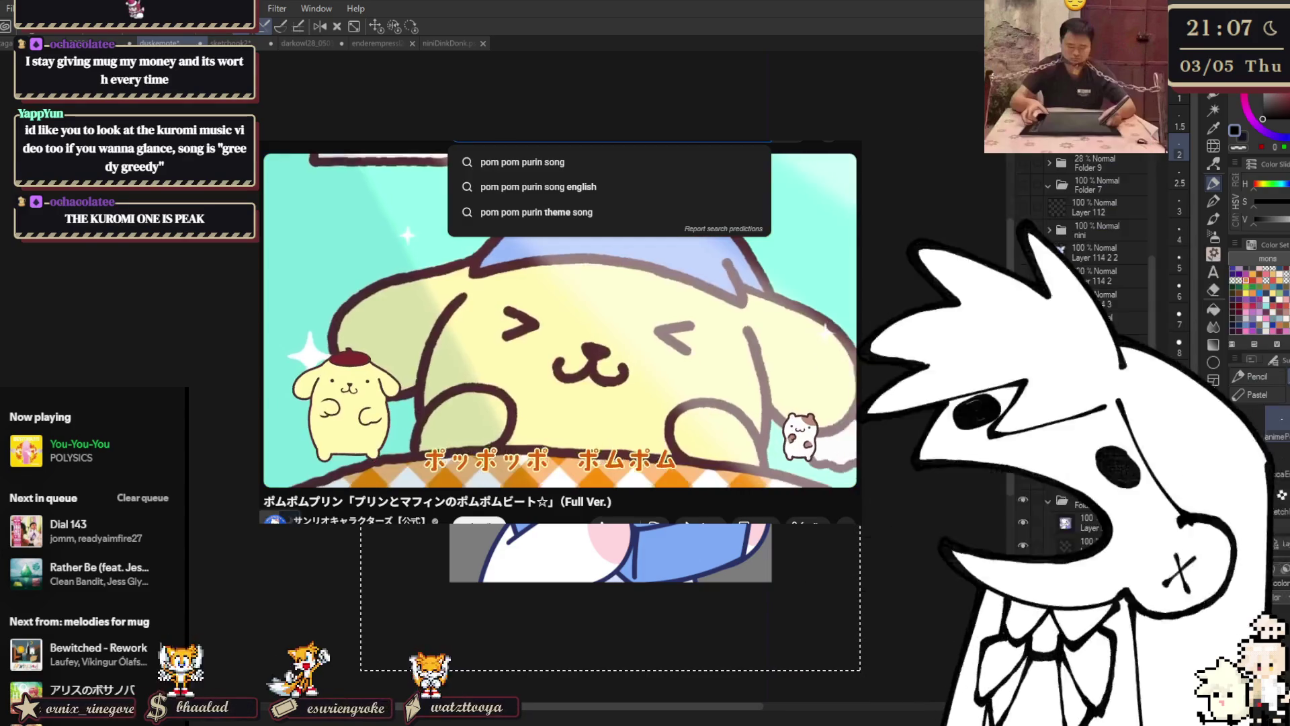
pyautogui.write('greedy gr')
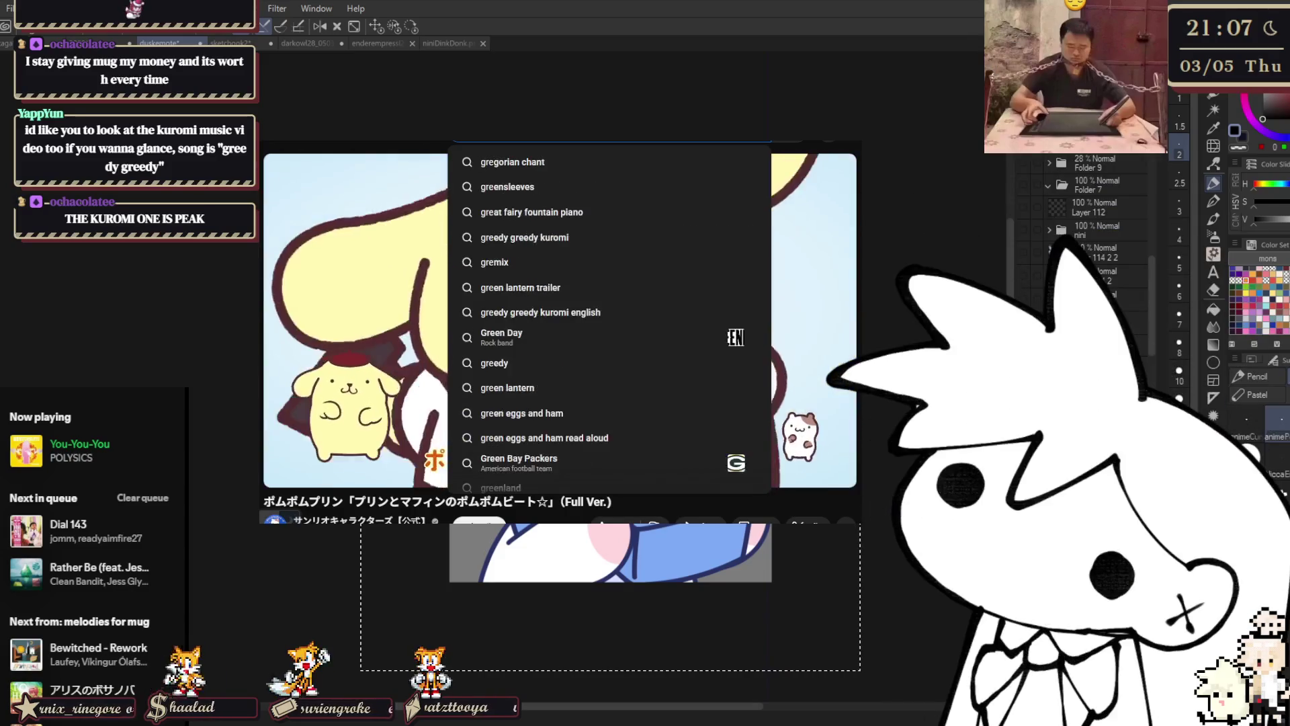
pyautogui.write('eedy gree')
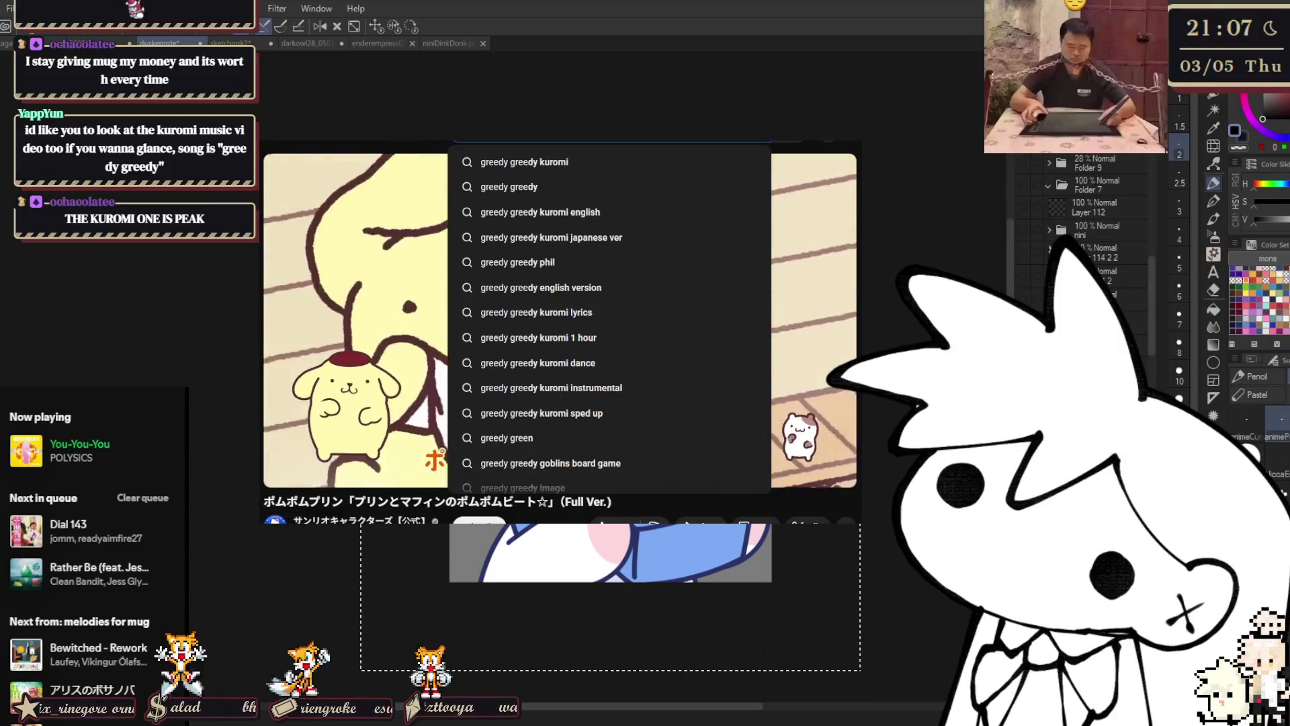
pyautogui.write('dy')
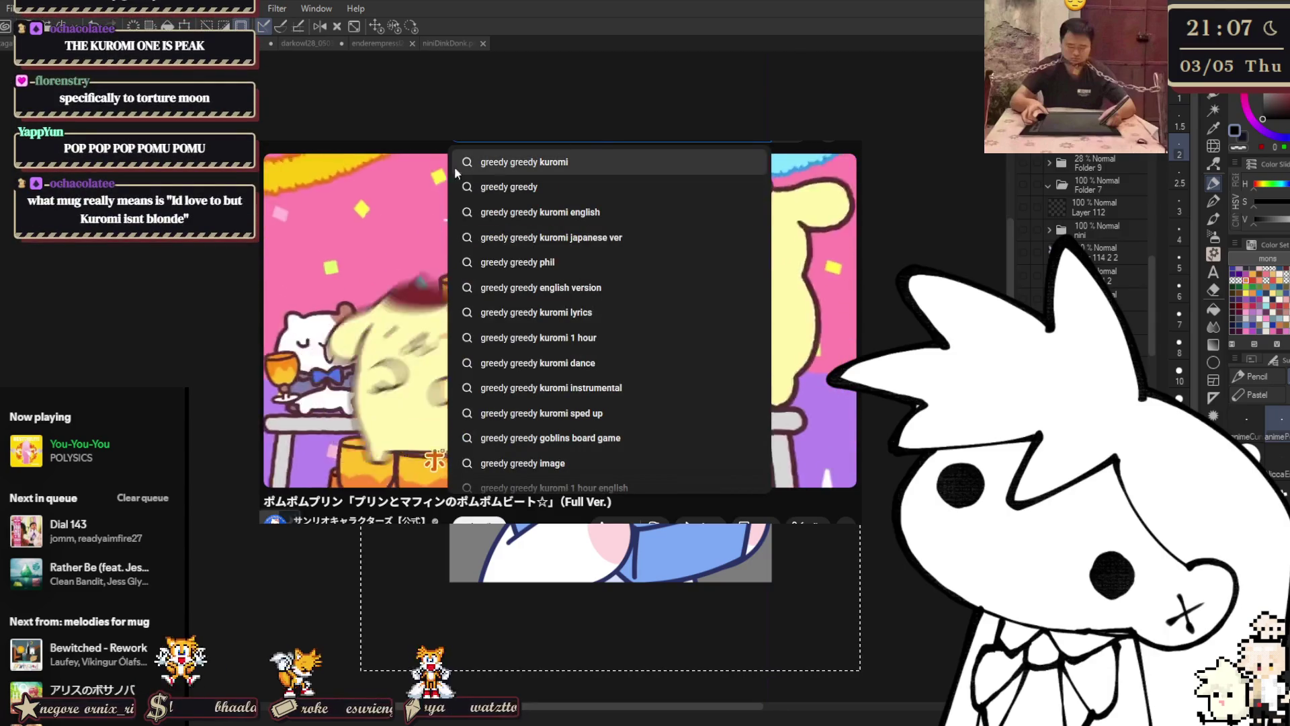
pyautogui.press('Escape')
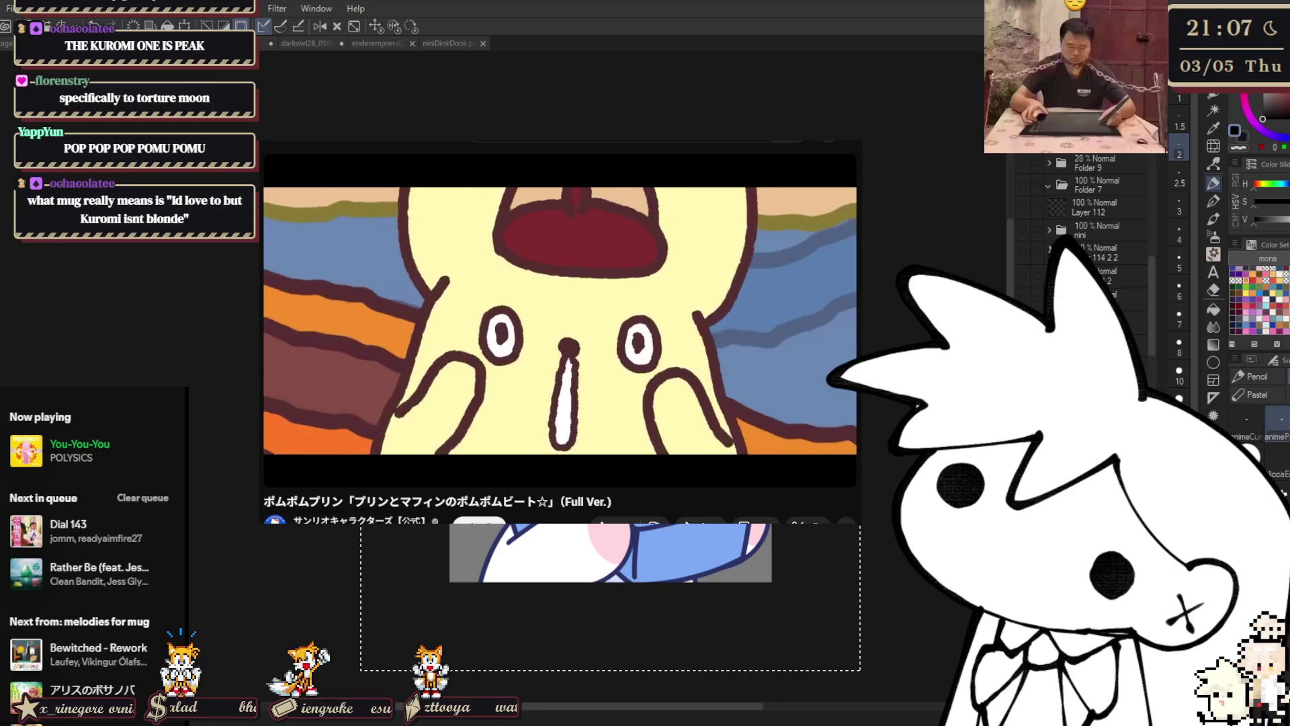
pyautogui.moveTo(469, 231)
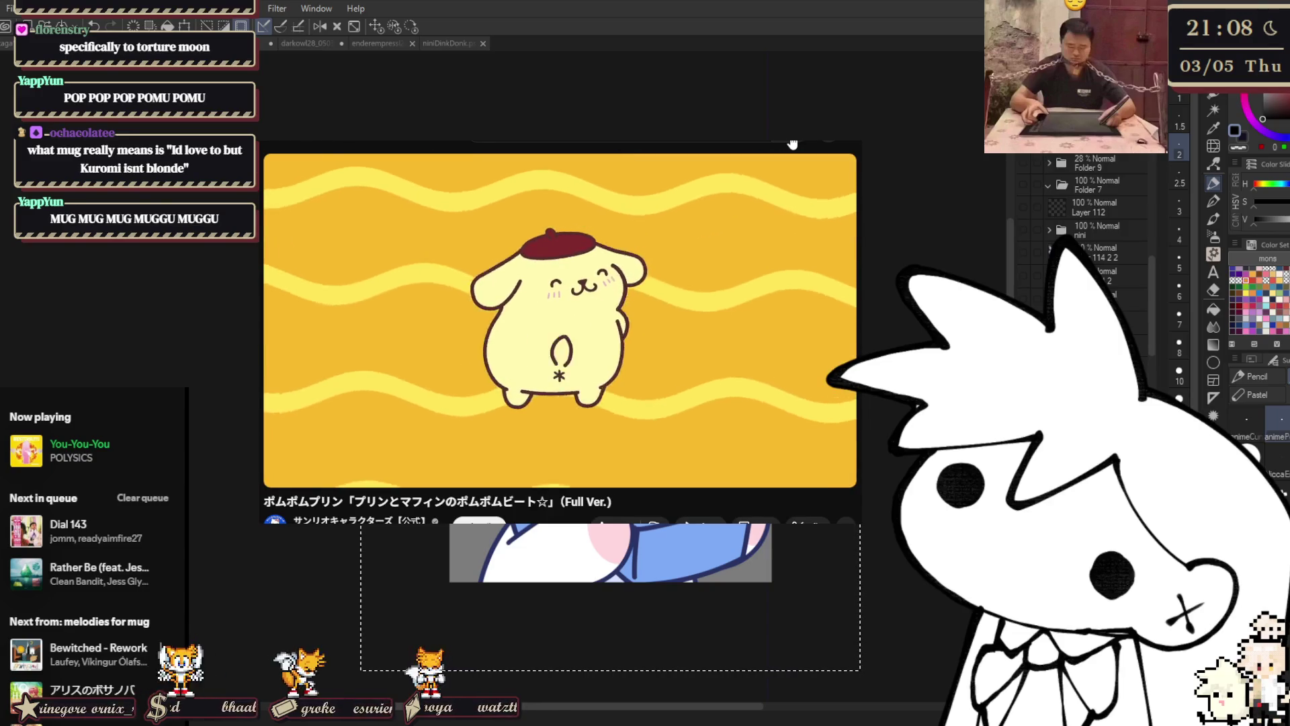
pyautogui.press('i')
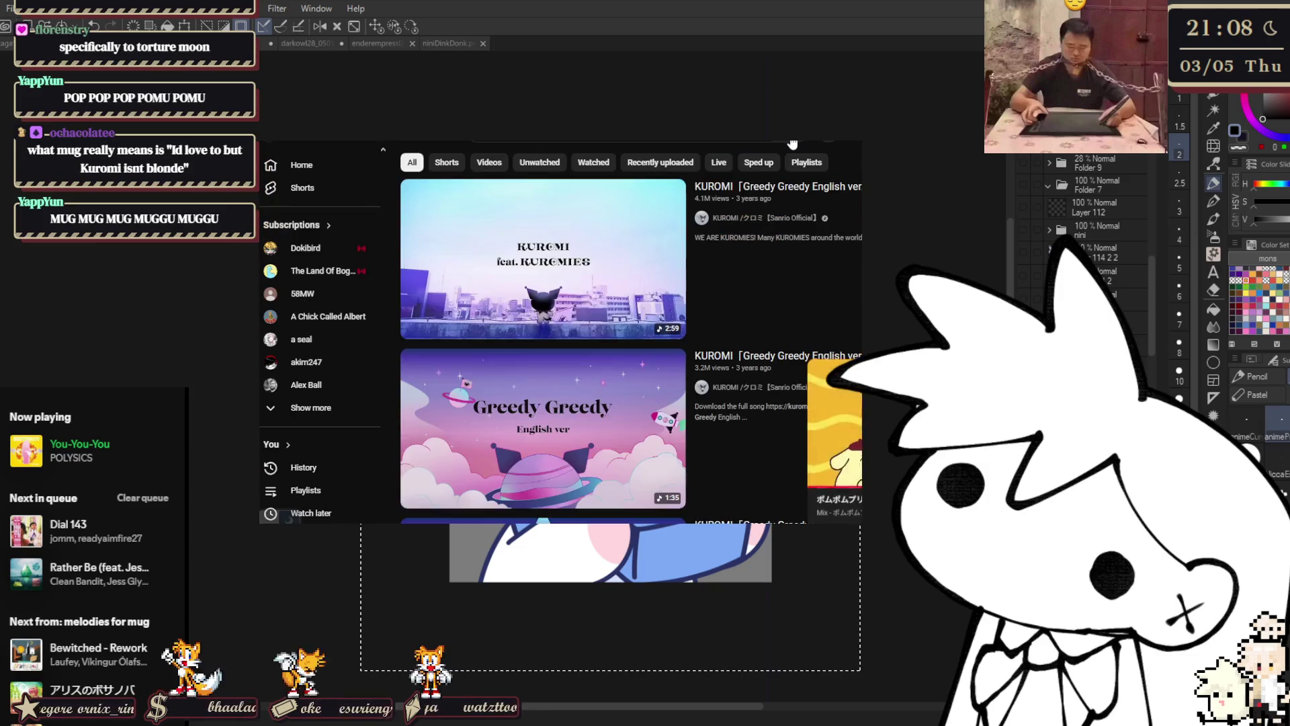
# - Play the KUROMI Greedy Greedy English ver. feat.KUROMIES video from the feed
pyautogui.click(642, 274)
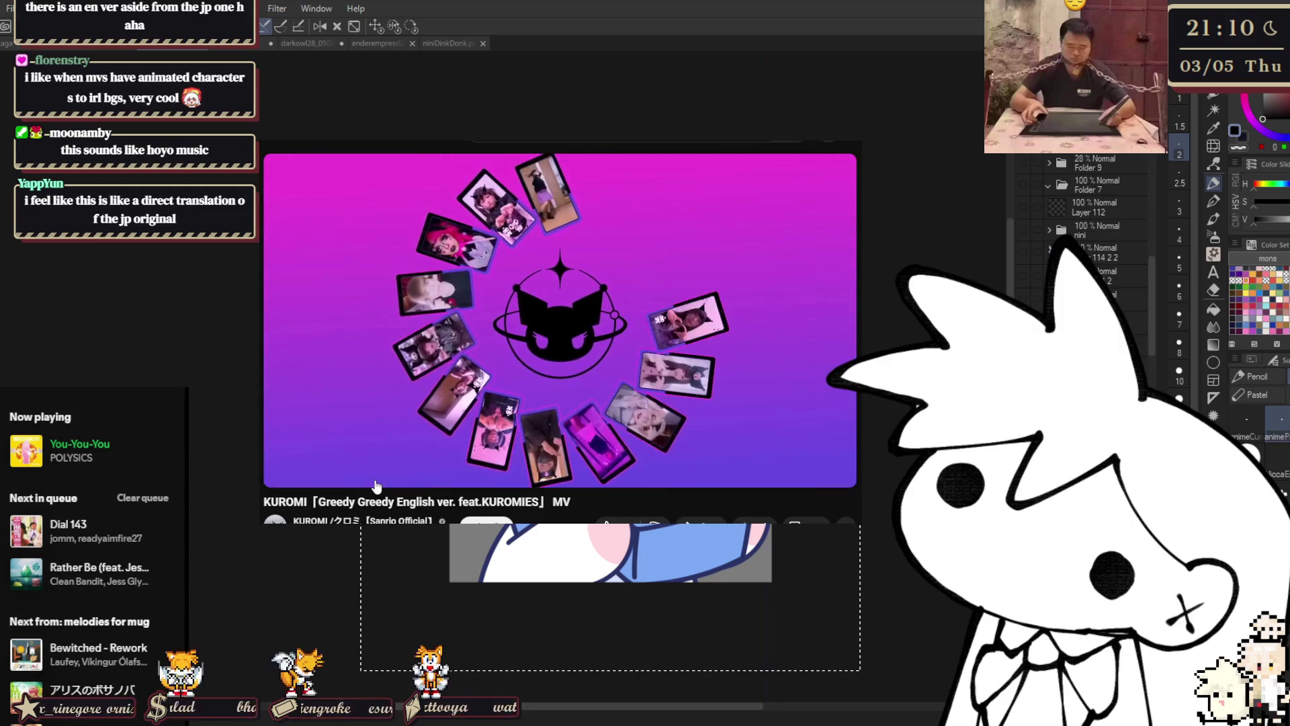
# - Search YouTube for 'stand by me sara', choosing the stand by me sarazanmai suggestion
pyautogui.click(605, 131)
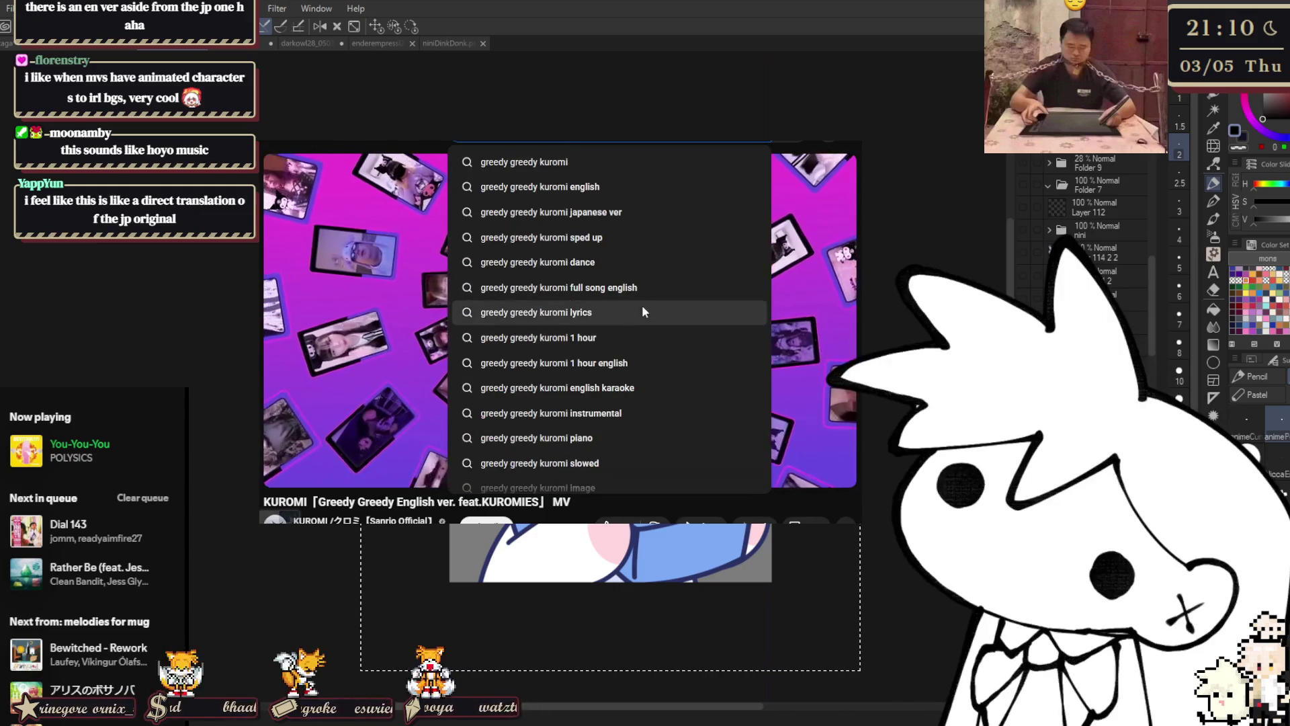
pyautogui.write('stand by me')
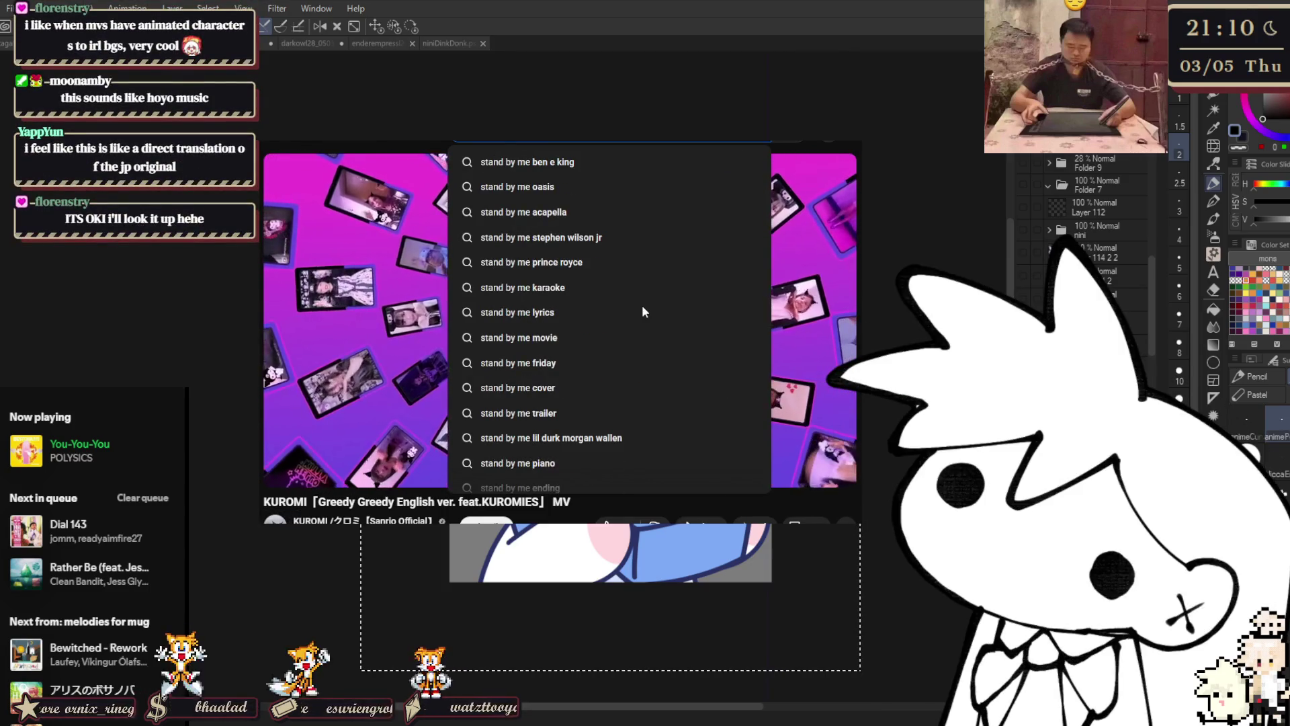
pyautogui.write(' sara')
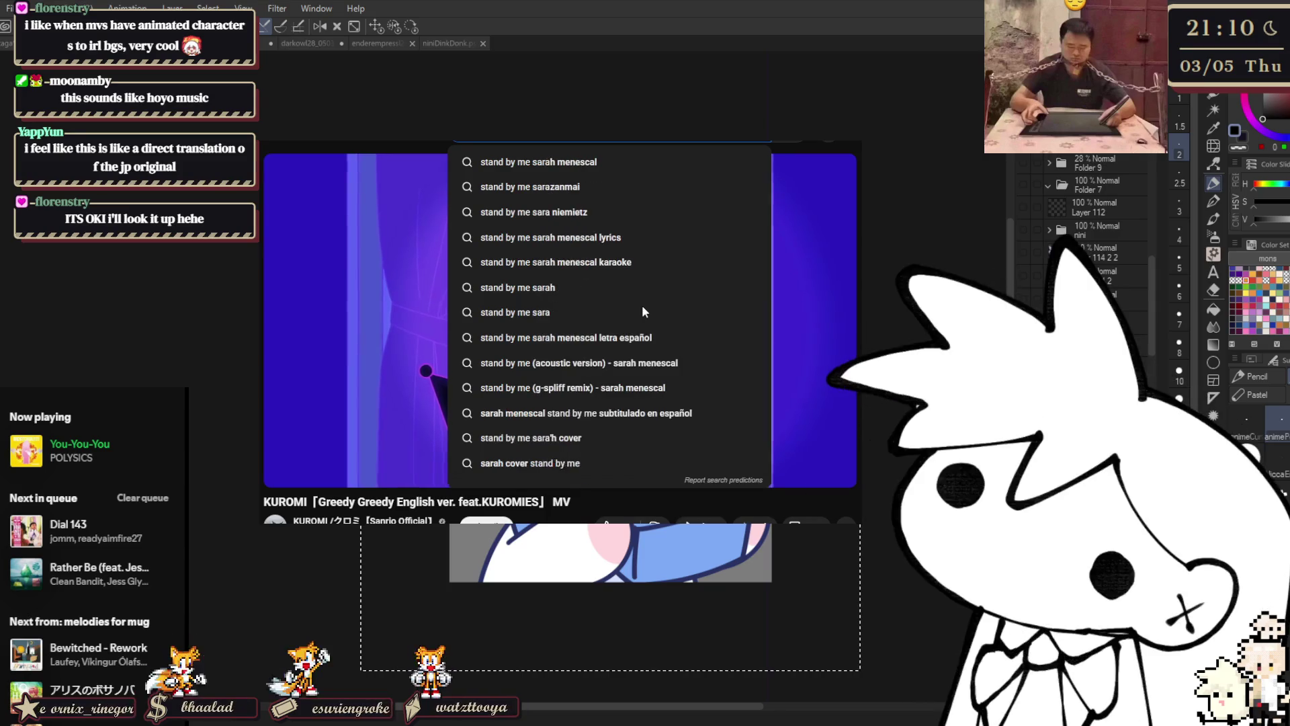
pyautogui.press('Down')
pyautogui.press('Down')
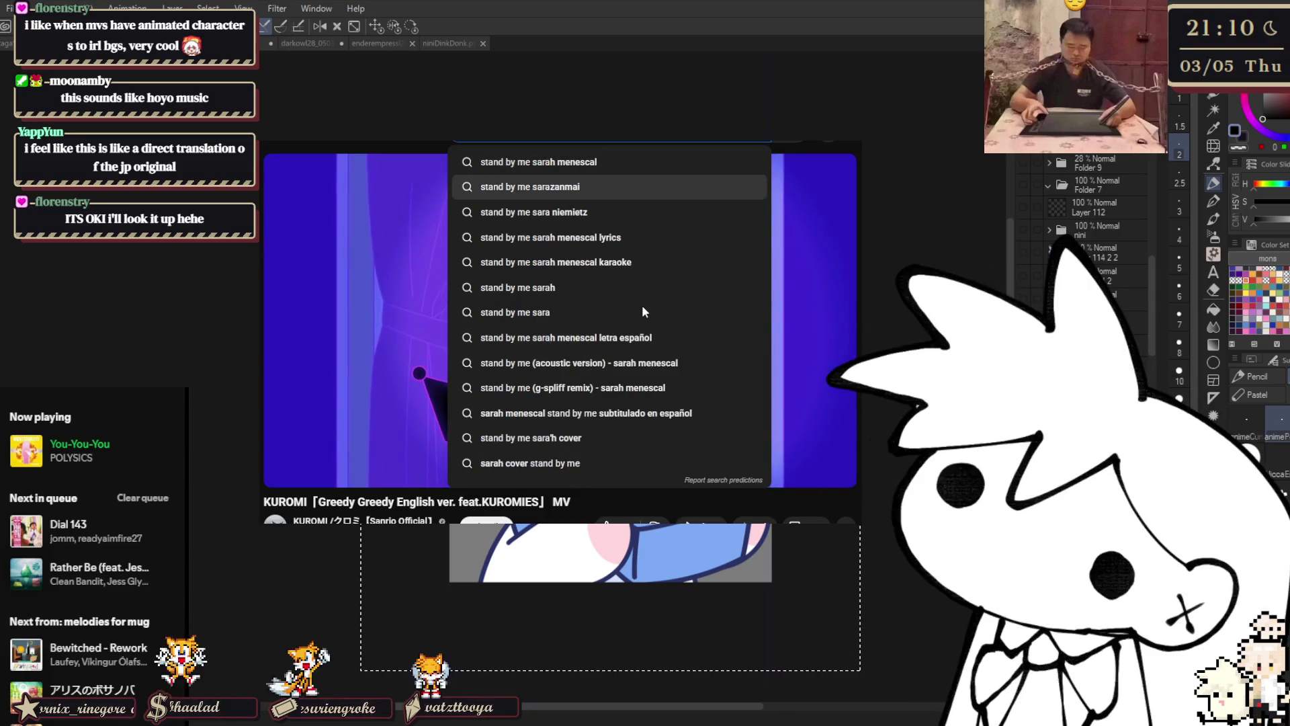
pyautogui.press('Return')
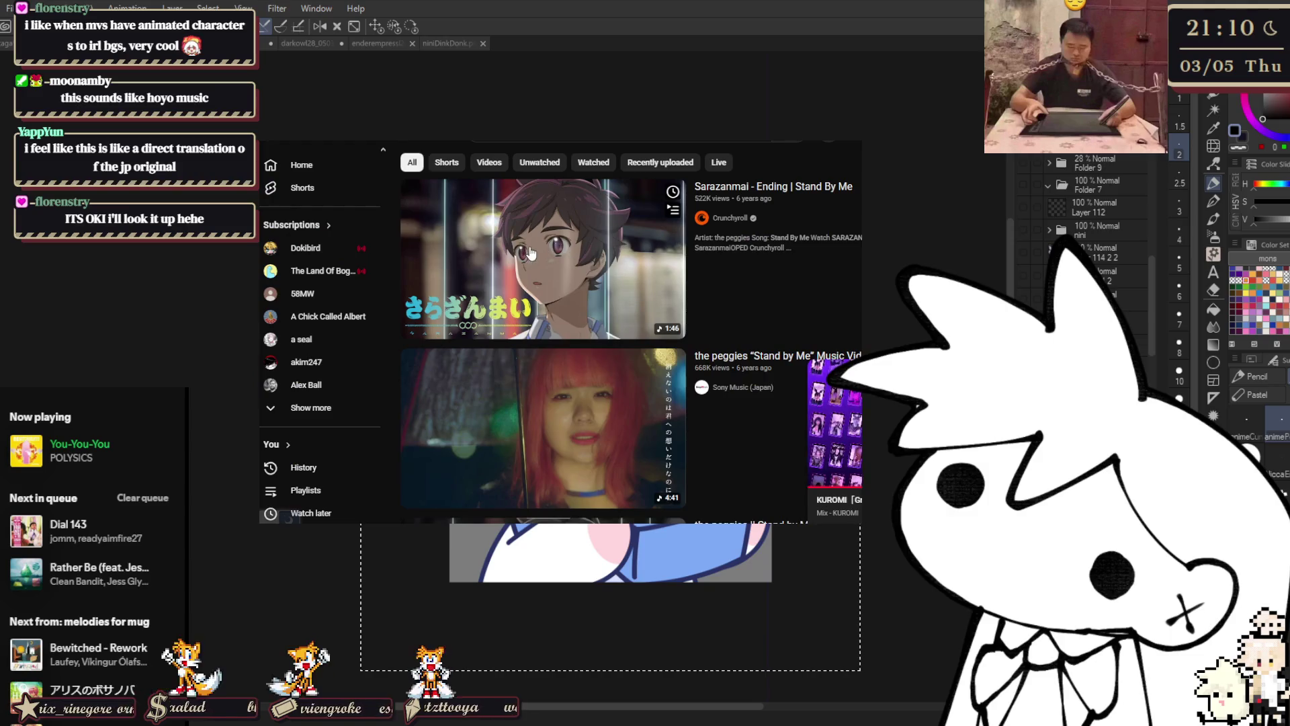
# - Open the first result, 'Sarazanmai - Ending | Stand By Me'
pyautogui.click(531, 253)
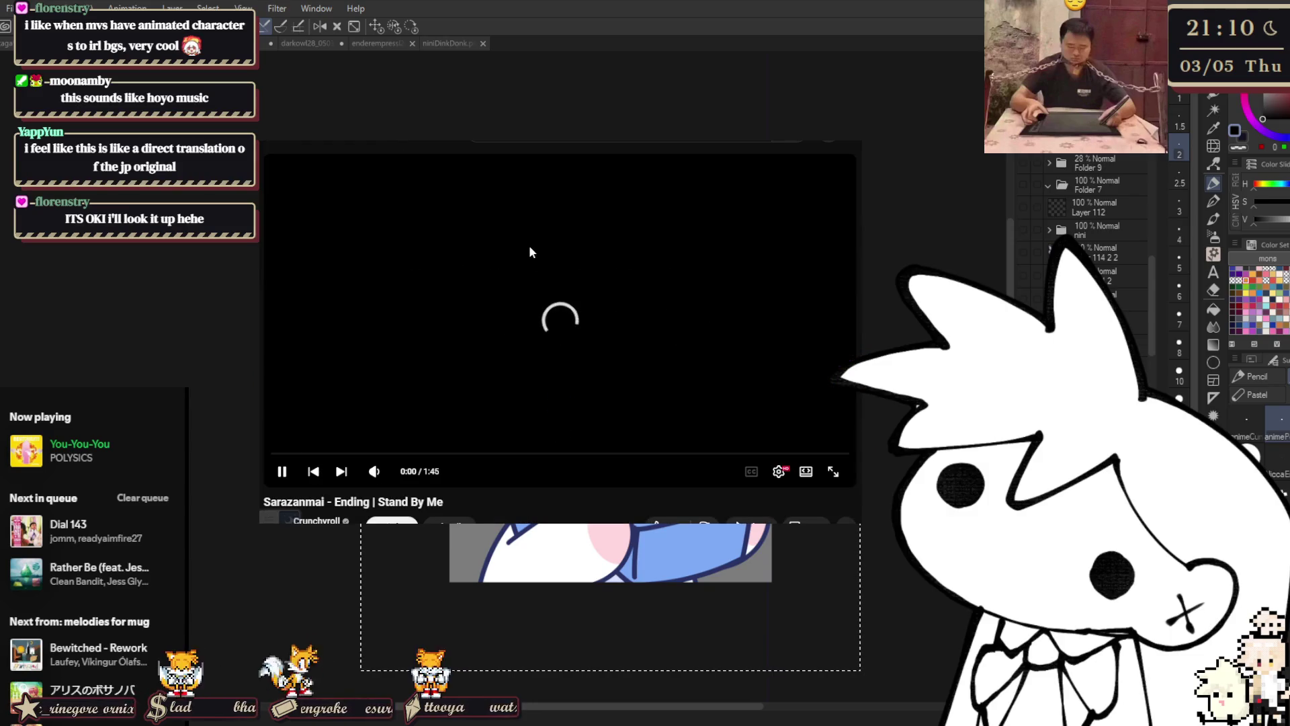